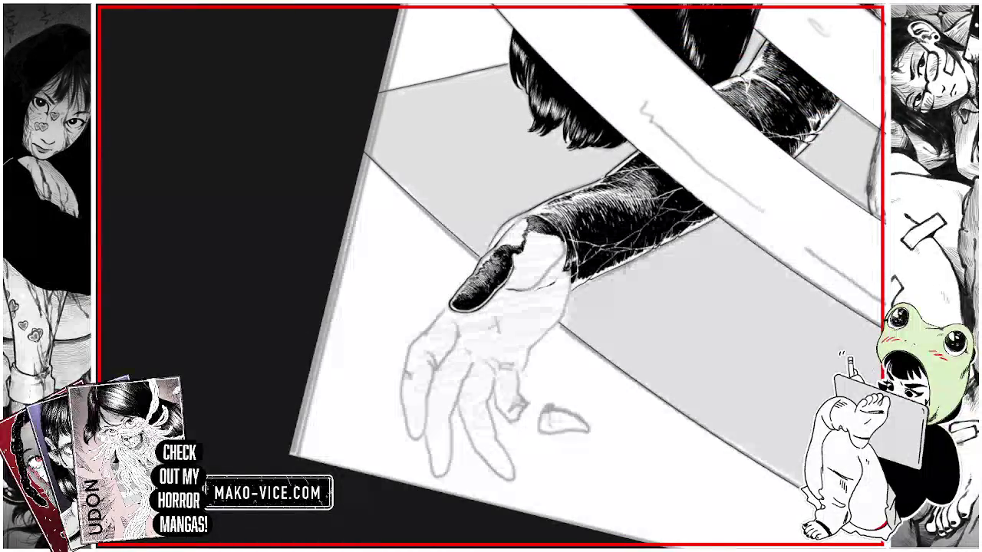
- Add light pencil hatching across the hand and the first dark hatch strokes at the wrist
{"action": "left_click_drag", "start_coordinate": [430, 330], "coordinate": [552, 269]}
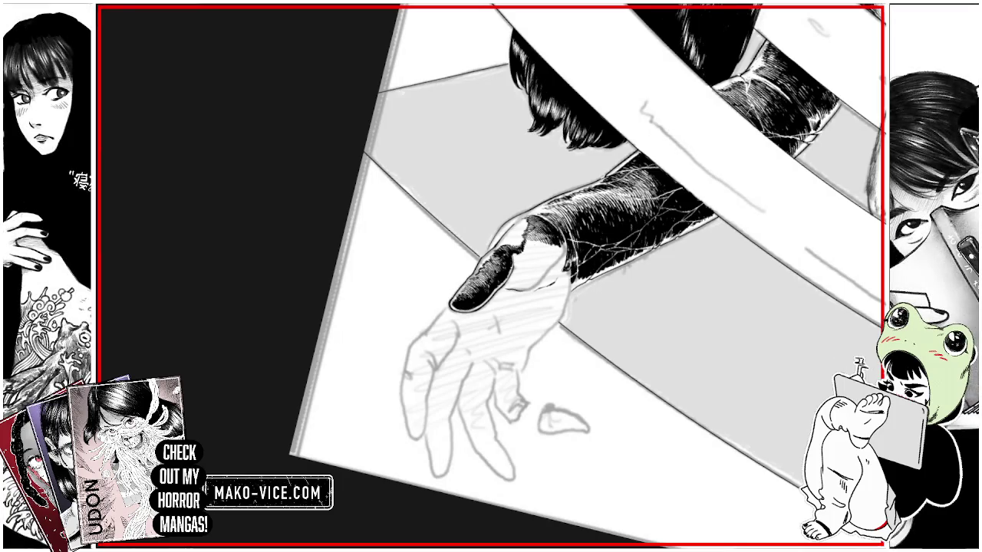
{"action": "mouse_move", "coordinate": [526, 237]}
{"action": "left_mouse_down"}
{"action": "mouse_move", "coordinate": [539, 253]}
{"action": "mouse_move", "coordinate": [564, 253]}
{"action": "mouse_move", "coordinate": [529, 256]}
{"action": "left_mouse_up"}
{"action": "left_click_drag", "start_coordinate": [529, 249], "coordinate": [535, 259]}
{"action": "left_click_drag", "start_coordinate": [534, 248], "coordinate": [540, 261]}
{"action": "mouse_move", "coordinate": [539, 250]}
{"action": "left_mouse_down"}
{"action": "mouse_move", "coordinate": [543, 262]}
{"action": "mouse_move", "coordinate": [515, 265]}
{"action": "left_mouse_up"}
{"action": "left_click_drag", "start_coordinate": [515, 253], "coordinate": [520, 265]}
{"action": "left_click_drag", "start_coordinate": [520, 253], "coordinate": [523, 263]}
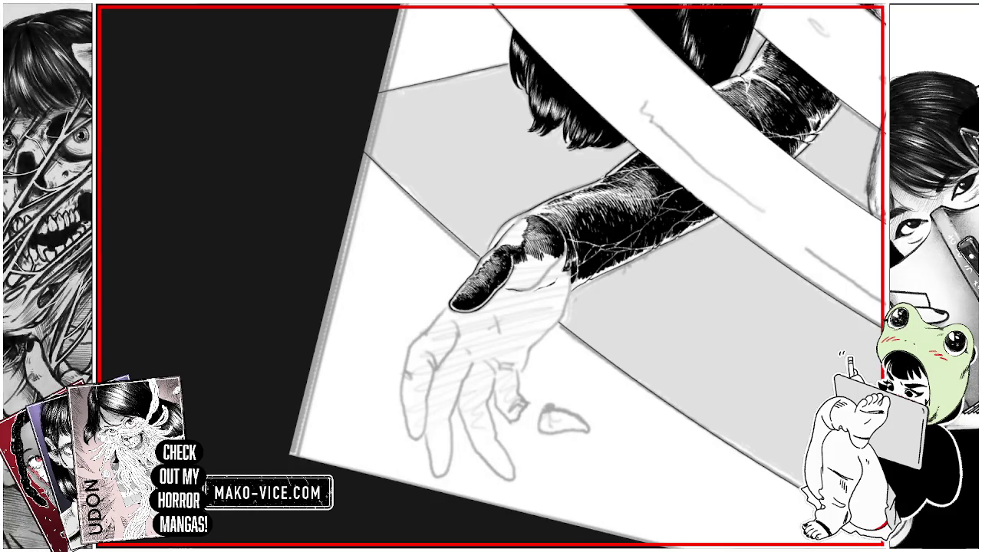
- Deepen the dark wrist hatching, extend it lower and rightward, then rotate the canvas view
{"action": "left_click_drag", "start_coordinate": [526, 250], "coordinate": [529, 263]}
{"action": "left_click_drag", "start_coordinate": [529, 253], "coordinate": [535, 266]}
{"action": "mouse_move", "coordinate": [534, 256]}
{"action": "left_mouse_down"}
{"action": "mouse_move", "coordinate": [535, 267]}
{"action": "mouse_move", "coordinate": [557, 270]}
{"action": "left_mouse_up"}
{"action": "mouse_move", "coordinate": [558, 253]}
{"action": "left_mouse_down"}
{"action": "mouse_move", "coordinate": [561, 270]}
{"action": "mouse_move", "coordinate": [536, 274]}
{"action": "left_mouse_up"}
{"action": "left_click_drag", "start_coordinate": [533, 264], "coordinate": [540, 276]}
{"action": "left_click_drag", "start_coordinate": [539, 266], "coordinate": [546, 276]}
{"action": "left_click_drag", "start_coordinate": [546, 265], "coordinate": [552, 275]}
{"action": "left_click_drag", "start_coordinate": [552, 266], "coordinate": [555, 274]}
{"action": "mouse_move", "coordinate": [491, 345]}
{"action": "left_mouse_down"}
{"action": "mouse_move", "coordinate": [471, 329]}
{"action": "mouse_move", "coordinate": [526, 460]}
{"action": "mouse_move", "coordinate": [547, 470]}
{"action": "mouse_move", "coordinate": [598, 330]}
{"action": "mouse_move", "coordinate": [629, 360]}
{"action": "left_mouse_up"}
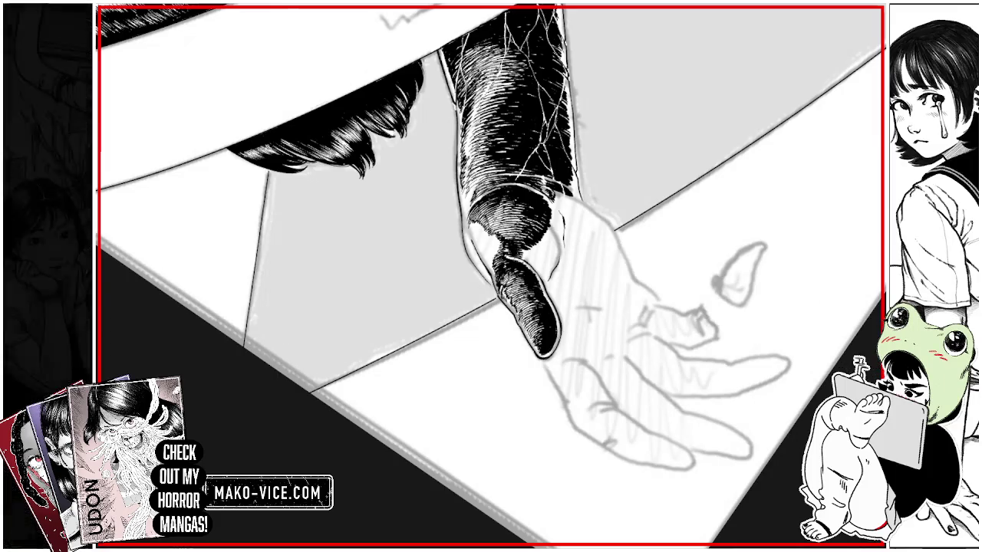
- Rotate the canvas so the hand lies horizontal
{"action": "mouse_move", "coordinate": [490, 429]}
{"action": "left_mouse_down"}
{"action": "mouse_move", "coordinate": [429, 414]}
{"action": "mouse_move", "coordinate": [368, 360]}
{"action": "mouse_move", "coordinate": [337, 291]}
{"action": "mouse_move", "coordinate": [322, 306]}
{"action": "left_mouse_up"}
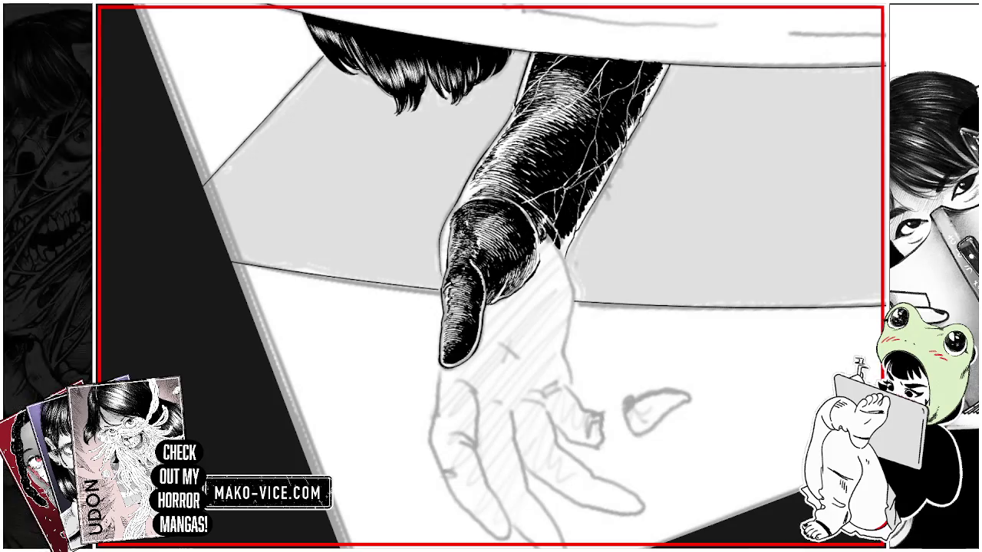
- Draw thin white highlight lines along the sleeve's edge and white hatching on its dark tip
{"action": "left_click_drag", "start_coordinate": [494, 208], "coordinate": [512, 291]}
{"action": "mouse_move", "coordinate": [513, 250]}
{"action": "left_mouse_down"}
{"action": "mouse_move", "coordinate": [524, 279]}
{"action": "mouse_move", "coordinate": [517, 250]}
{"action": "left_mouse_up"}
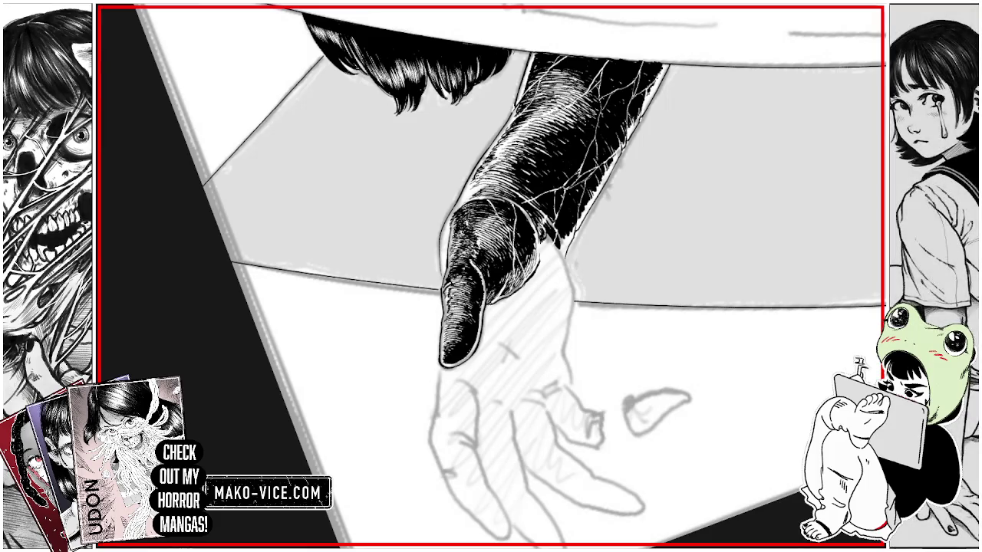
{"action": "left_click_drag", "start_coordinate": [466, 342], "coordinate": [457, 356]}
{"action": "left_click_drag", "start_coordinate": [458, 328], "coordinate": [449, 345]}
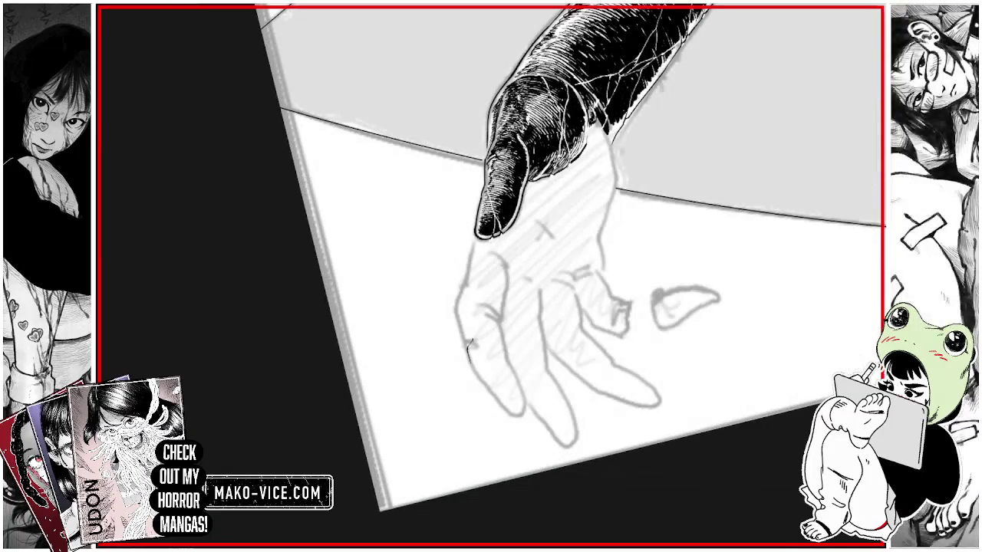
- Refine the hand's upper-left outline, then paint white touch-ups along the panel's lower right
{"action": "left_click_drag", "start_coordinate": [459, 321], "coordinate": [462, 333]}
{"action": "left_click_drag", "start_coordinate": [460, 293], "coordinate": [469, 262]}
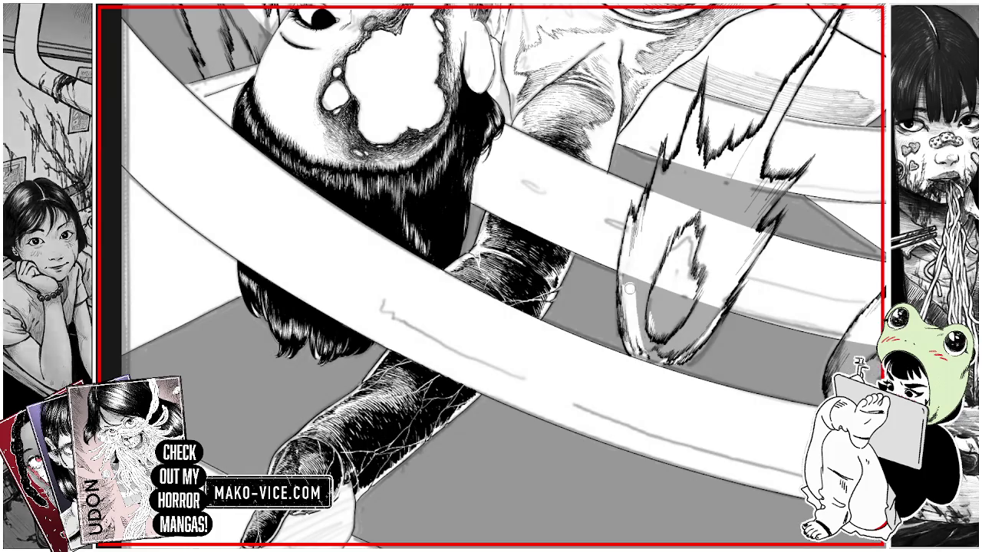
{"action": "mouse_move", "coordinate": [641, 361]}
{"action": "left_mouse_down"}
{"action": "mouse_move", "coordinate": [648, 285]}
{"action": "mouse_move", "coordinate": [658, 307]}
{"action": "mouse_move", "coordinate": [654, 284]}
{"action": "left_mouse_up"}
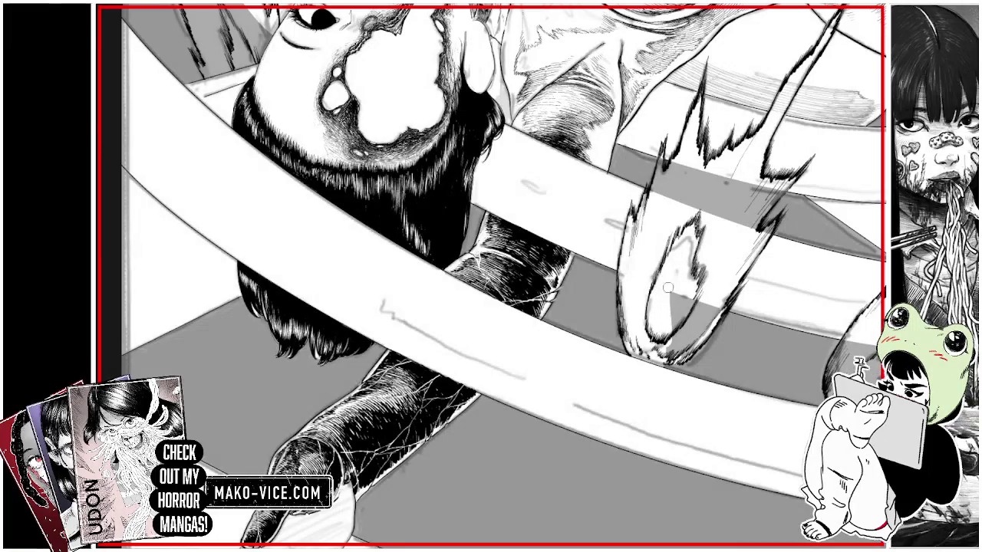
{"action": "mouse_move", "coordinate": [688, 330]}
{"action": "left_mouse_down"}
{"action": "mouse_move", "coordinate": [717, 297]}
{"action": "mouse_move", "coordinate": [699, 330]}
{"action": "left_mouse_up"}
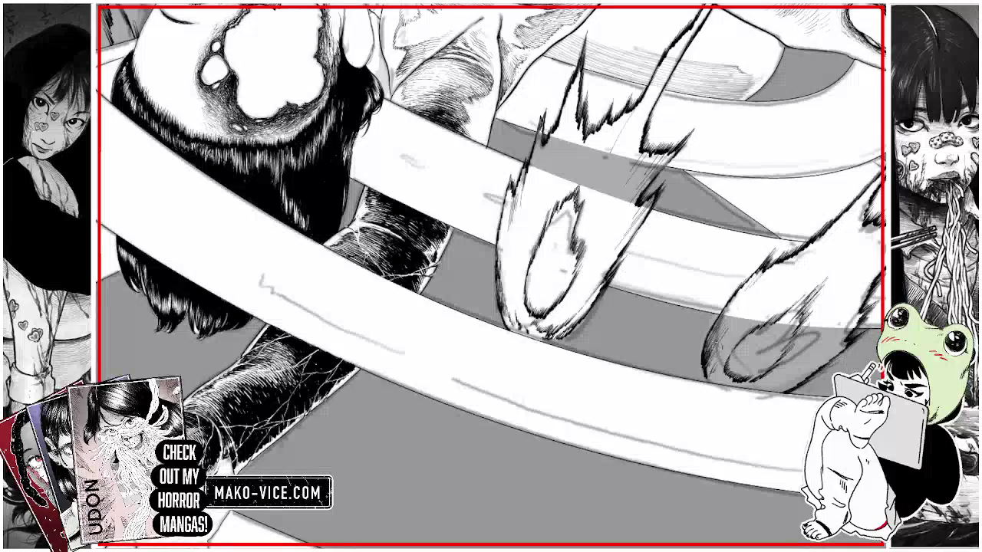
- Paint white over the lower-right edge, the left flame's grey shading and the grey band's left edge
{"action": "left_click_drag", "start_coordinate": [717, 337], "coordinate": [712, 383]}
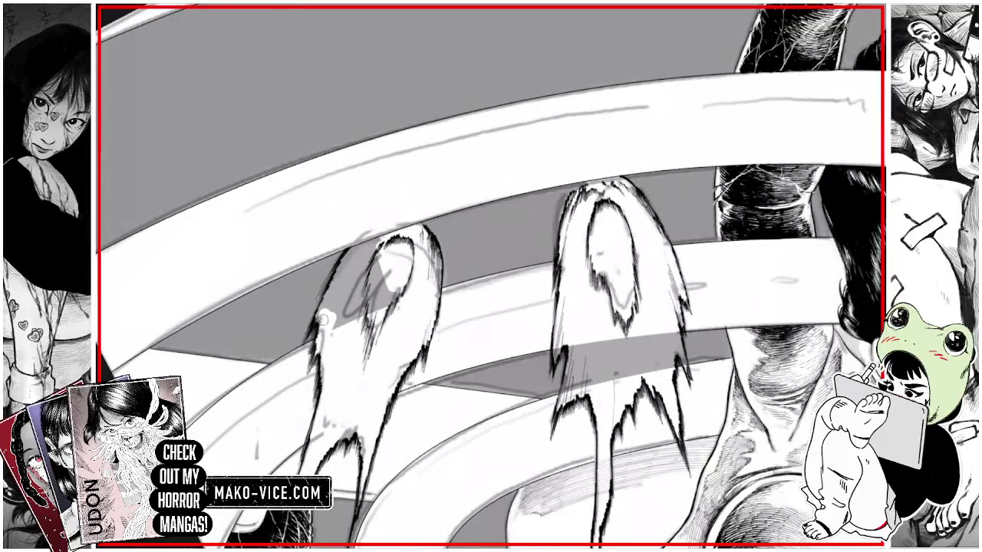
{"action": "mouse_move", "coordinate": [323, 320]}
{"action": "left_mouse_down"}
{"action": "mouse_move", "coordinate": [350, 257]}
{"action": "mouse_move", "coordinate": [335, 307]}
{"action": "mouse_move", "coordinate": [369, 261]}
{"action": "mouse_move", "coordinate": [390, 257]}
{"action": "mouse_move", "coordinate": [403, 303]}
{"action": "mouse_move", "coordinate": [406, 293]}
{"action": "left_mouse_up"}
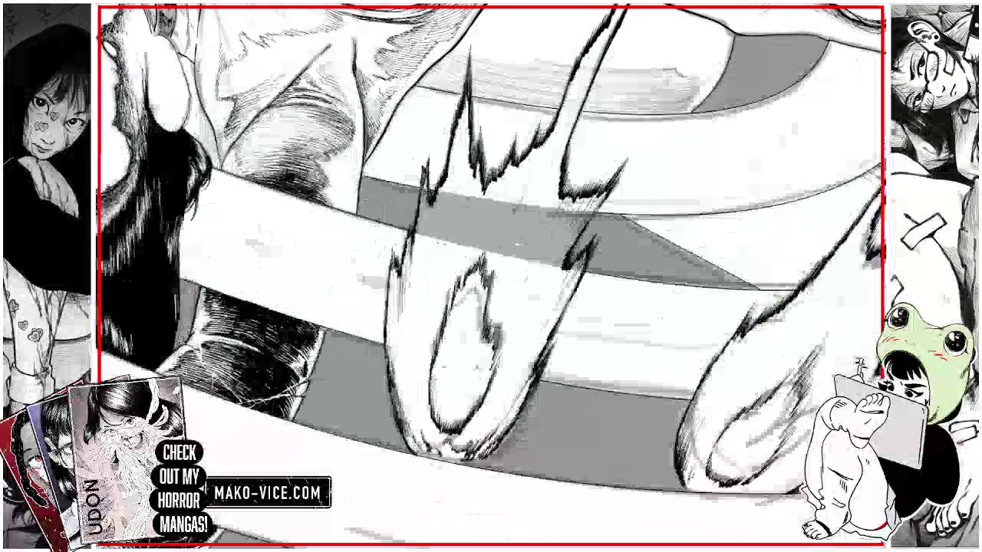
{"action": "mouse_move", "coordinate": [422, 184]}
{"action": "left_mouse_down"}
{"action": "mouse_move", "coordinate": [426, 230]}
{"action": "mouse_move", "coordinate": [511, 216]}
{"action": "mouse_move", "coordinate": [551, 253]}
{"action": "mouse_move", "coordinate": [584, 252]}
{"action": "mouse_move", "coordinate": [584, 213]}
{"action": "mouse_move", "coordinate": [543, 232]}
{"action": "left_mouse_up"}
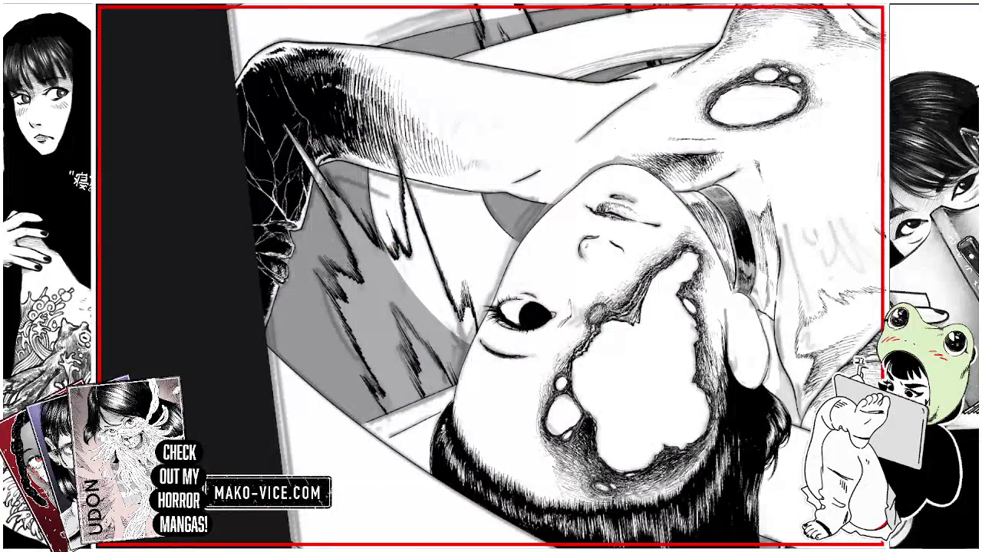
- Paint white over the grey and dark hatching below the girl's raised arm
{"action": "mouse_move", "coordinate": [339, 301]}
{"action": "left_mouse_down"}
{"action": "mouse_move", "coordinate": [393, 402]}
{"action": "mouse_move", "coordinate": [345, 296]}
{"action": "mouse_move", "coordinate": [386, 252]}
{"action": "mouse_move", "coordinate": [395, 273]}
{"action": "mouse_move", "coordinate": [360, 307]}
{"action": "mouse_move", "coordinate": [383, 337]}
{"action": "mouse_move", "coordinate": [368, 282]}
{"action": "mouse_move", "coordinate": [391, 307]}
{"action": "mouse_move", "coordinate": [440, 329]}
{"action": "mouse_move", "coordinate": [418, 357]}
{"action": "left_mouse_up"}
{"action": "mouse_move", "coordinate": [418, 395]}
{"action": "left_mouse_down"}
{"action": "mouse_move", "coordinate": [406, 345]}
{"action": "mouse_move", "coordinate": [430, 360]}
{"action": "mouse_move", "coordinate": [445, 353]}
{"action": "mouse_move", "coordinate": [461, 376]}
{"action": "mouse_move", "coordinate": [441, 334]}
{"action": "mouse_move", "coordinate": [477, 349]}
{"action": "left_mouse_up"}
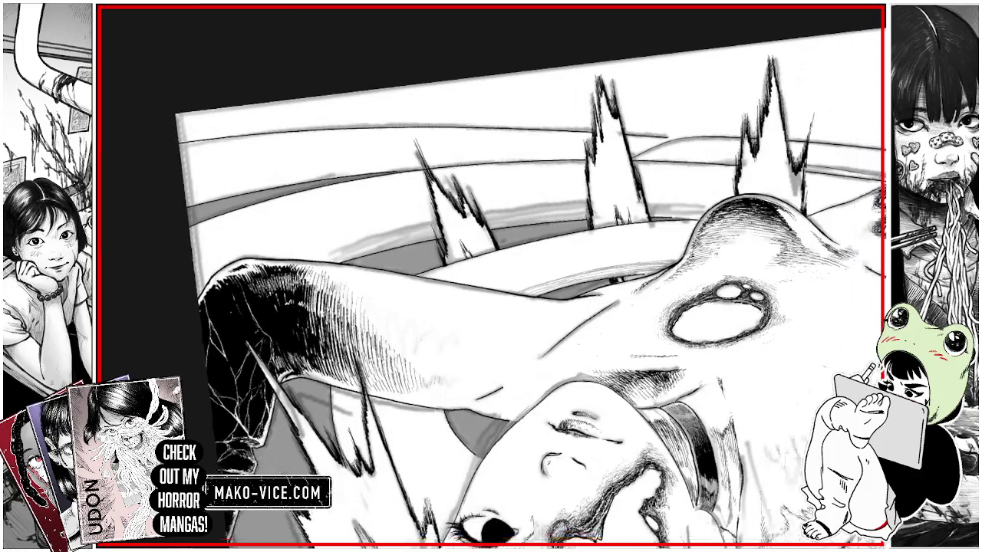
- Rotate and zoom the view out so the full upside-down girl panel shows at an angle
{"action": "left_click_drag", "start_coordinate": [673, 228], "coordinate": [651, 67]}
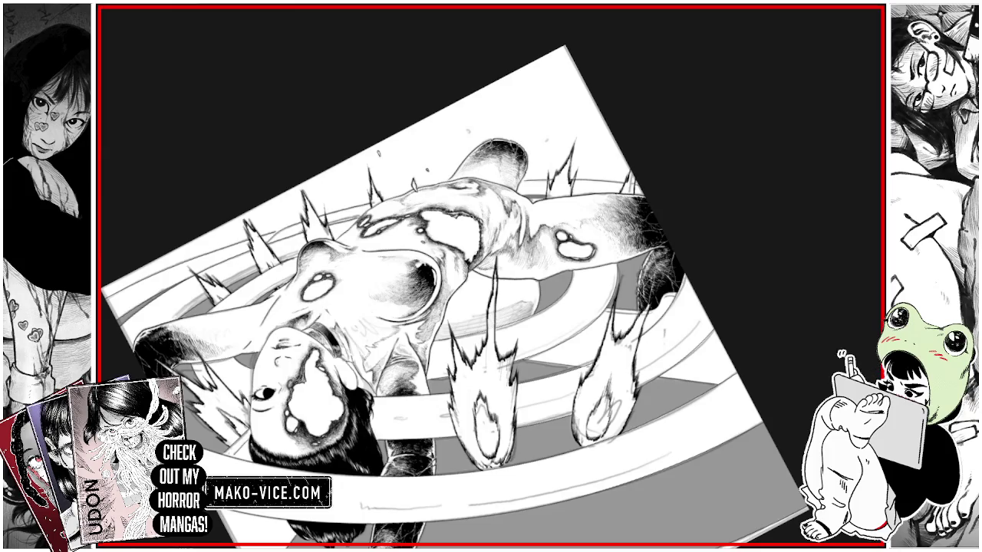
- Zoom in on the girl's dark hair and the black sleeve
{"action": "scroll", "coordinate": [454, 279], "scroll_direction": "down", "scroll_amount": 2}
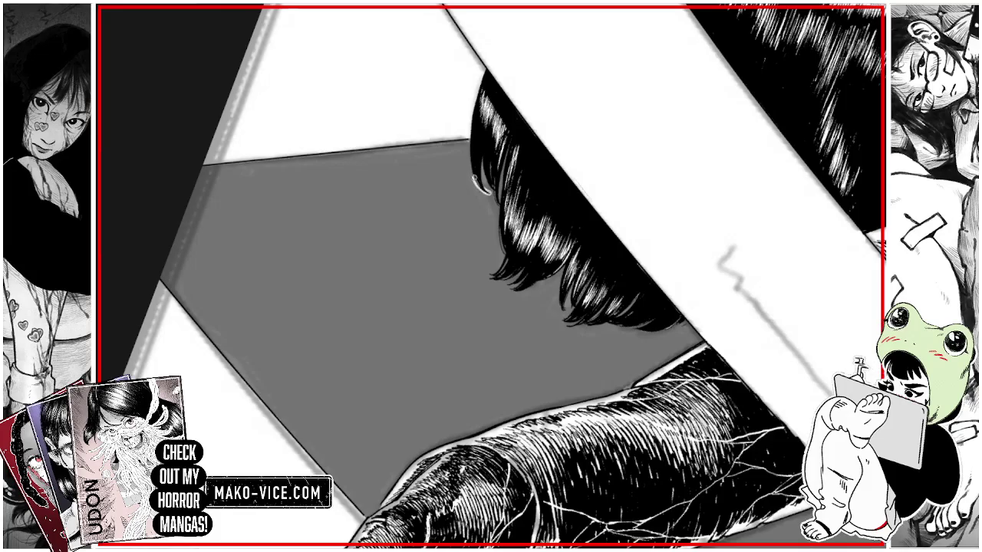
- Add thin light highlight strokes down the girl's hair edge
{"action": "left_click_drag", "start_coordinate": [489, 193], "coordinate": [470, 142]}
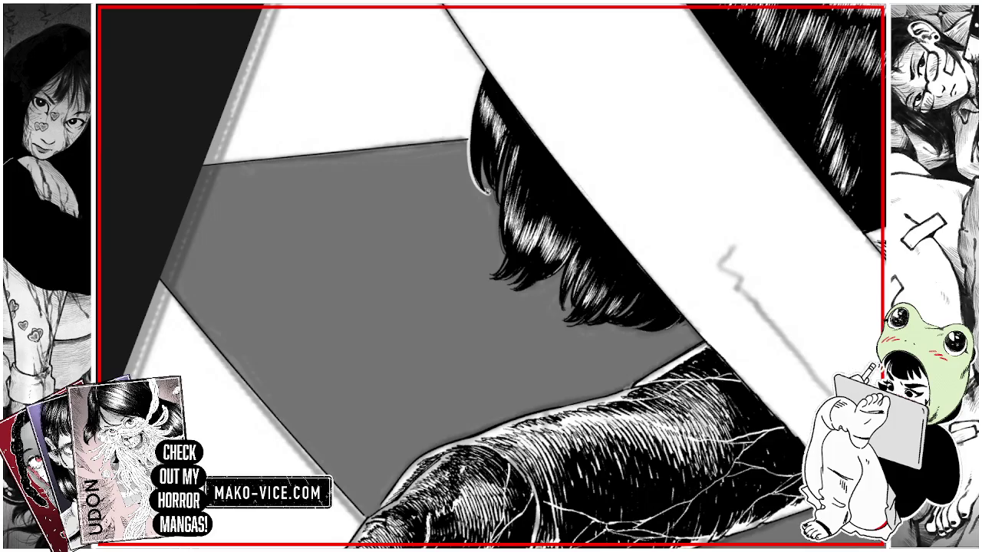
{"action": "left_click_drag", "start_coordinate": [490, 190], "coordinate": [483, 162]}
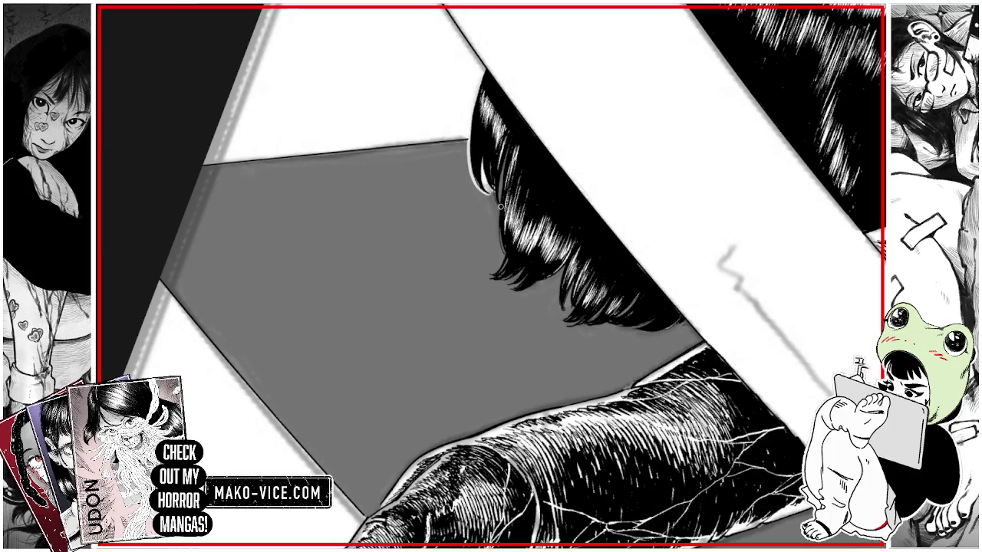
{"action": "left_click_drag", "start_coordinate": [500, 205], "coordinate": [503, 157]}
{"action": "left_click_drag", "start_coordinate": [503, 253], "coordinate": [500, 199]}
- Brighten the hair edge's lower end, rotate the view, and lasso the lower-right flame
{"action": "mouse_move", "coordinate": [489, 274]}
{"action": "left_mouse_down"}
{"action": "mouse_move", "coordinate": [505, 253]}
{"action": "mouse_move", "coordinate": [524, 264]}
{"action": "left_mouse_up"}
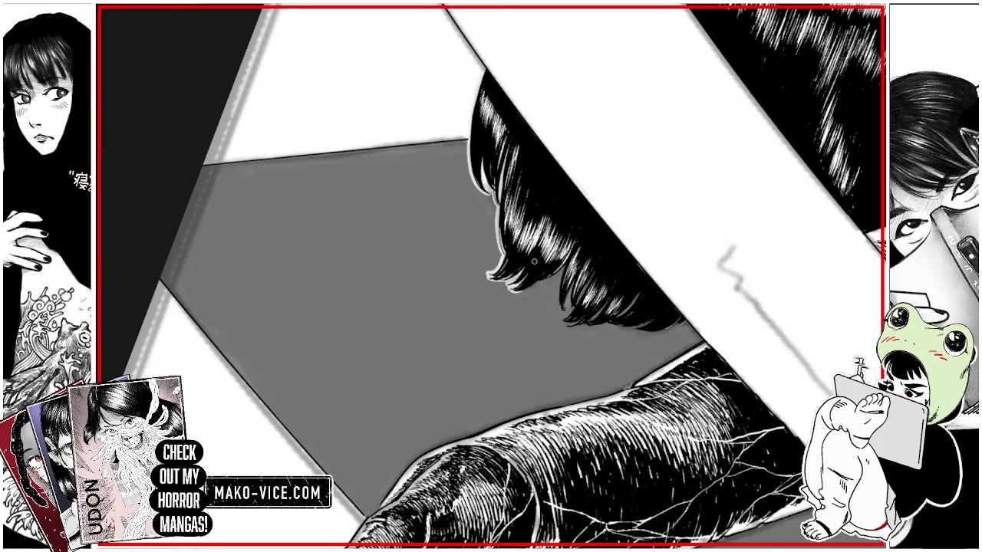
{"action": "key", "text": "5"}
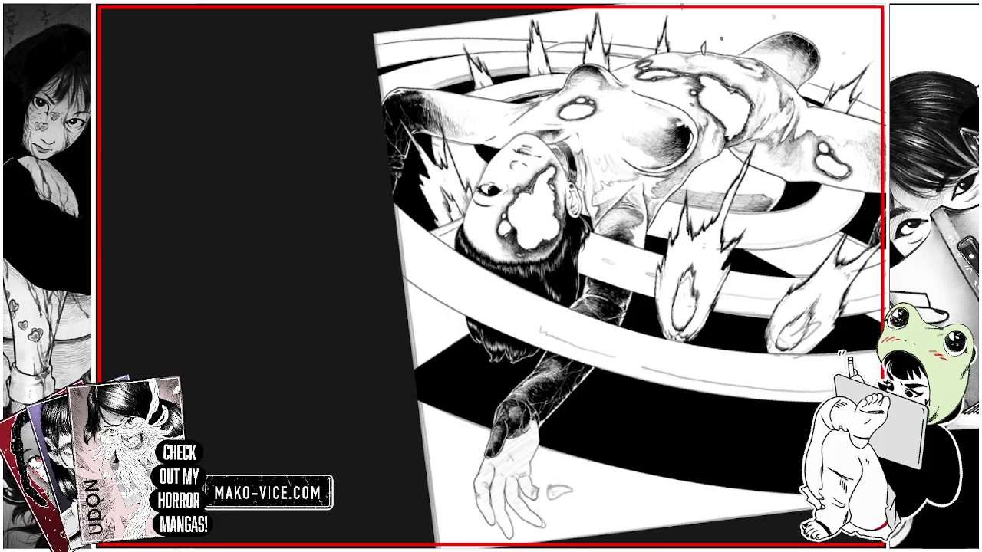
{"action": "left_click_drag", "start_coordinate": [667, 209], "coordinate": [647, 331]}
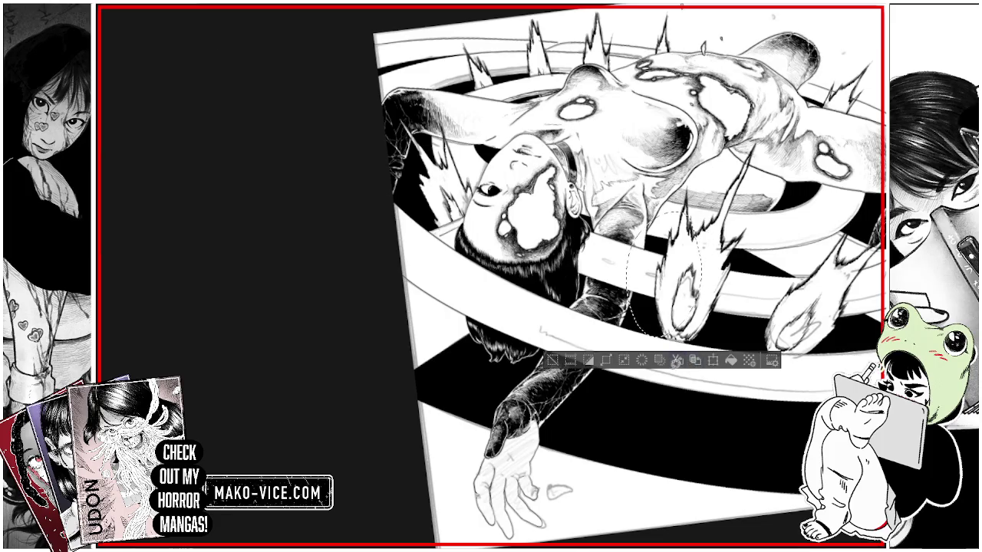
- Deselect the lasso selection with Ctrl+D
{"action": "key", "text": "ctrl+d"}
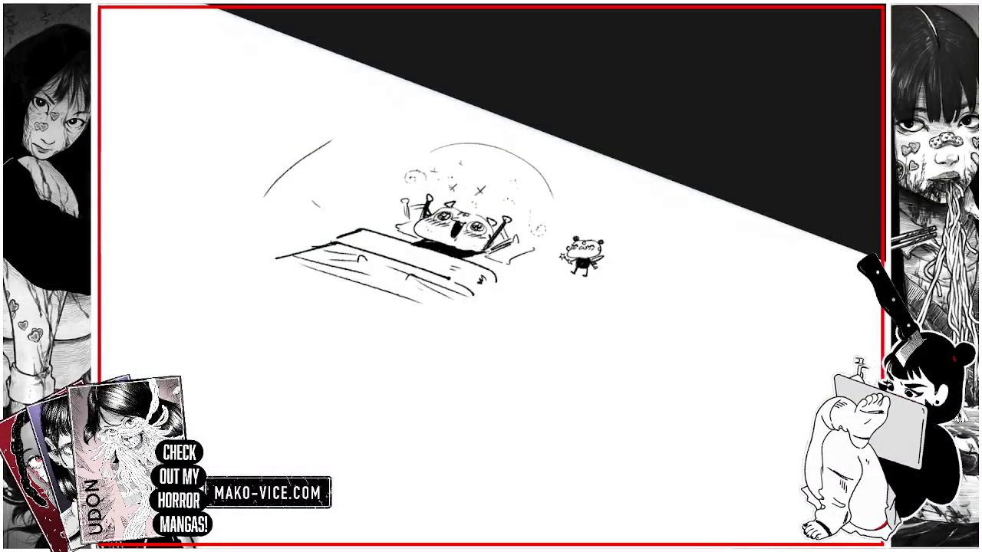
- Outline a rounded hooded figure left of the bed, its arm reaching onto the covers
{"action": "left_click_drag", "start_coordinate": [314, 198], "coordinate": [345, 243]}
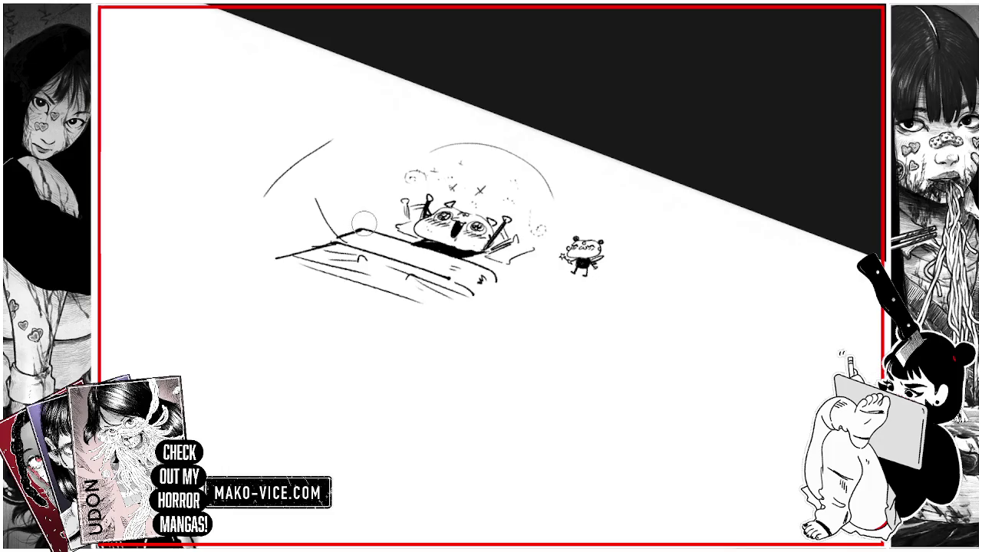
{"action": "mouse_move", "coordinate": [347, 244]}
{"action": "left_mouse_down"}
{"action": "mouse_move", "coordinate": [385, 239]}
{"action": "mouse_move", "coordinate": [382, 223]}
{"action": "mouse_move", "coordinate": [346, 201]}
{"action": "left_mouse_up"}
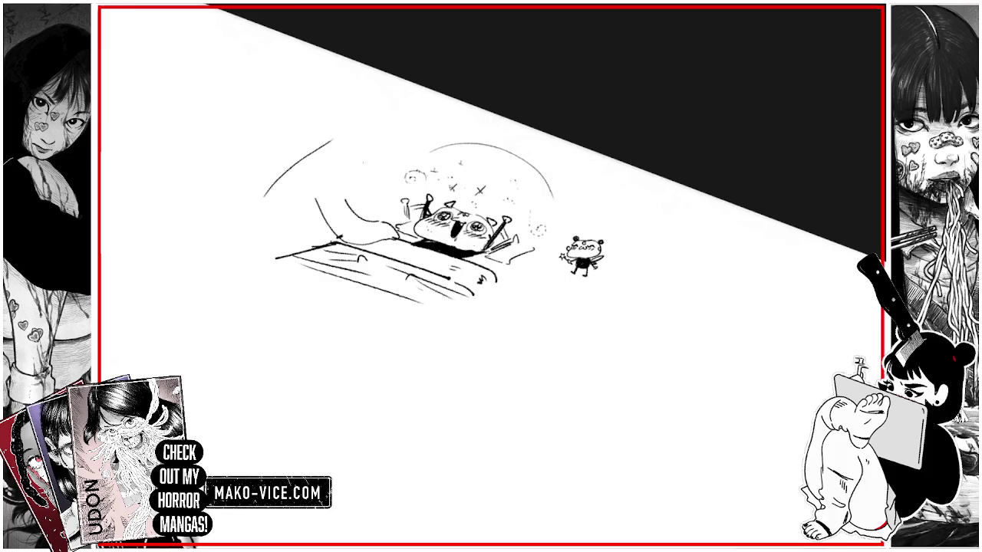
{"action": "left_click_drag", "start_coordinate": [398, 230], "coordinate": [296, 300]}
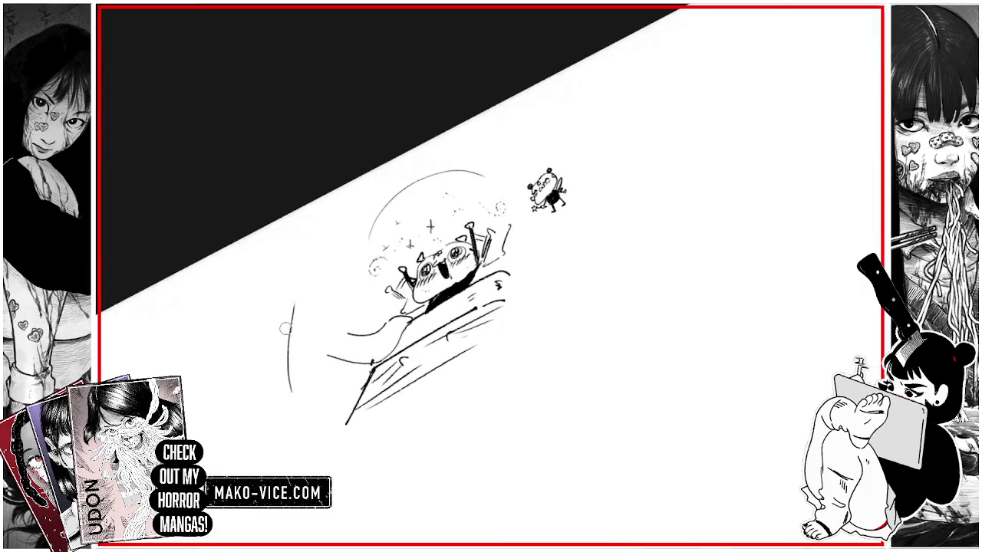
{"action": "left_click_drag", "start_coordinate": [292, 341], "coordinate": [274, 301]}
{"action": "key", "text": "ctrl+z"}
{"action": "mouse_move", "coordinate": [291, 337]}
{"action": "left_mouse_down"}
{"action": "mouse_move", "coordinate": [279, 283]}
{"action": "mouse_move", "coordinate": [313, 251]}
{"action": "mouse_move", "coordinate": [354, 272]}
{"action": "mouse_move", "coordinate": [357, 317]}
{"action": "left_mouse_up"}
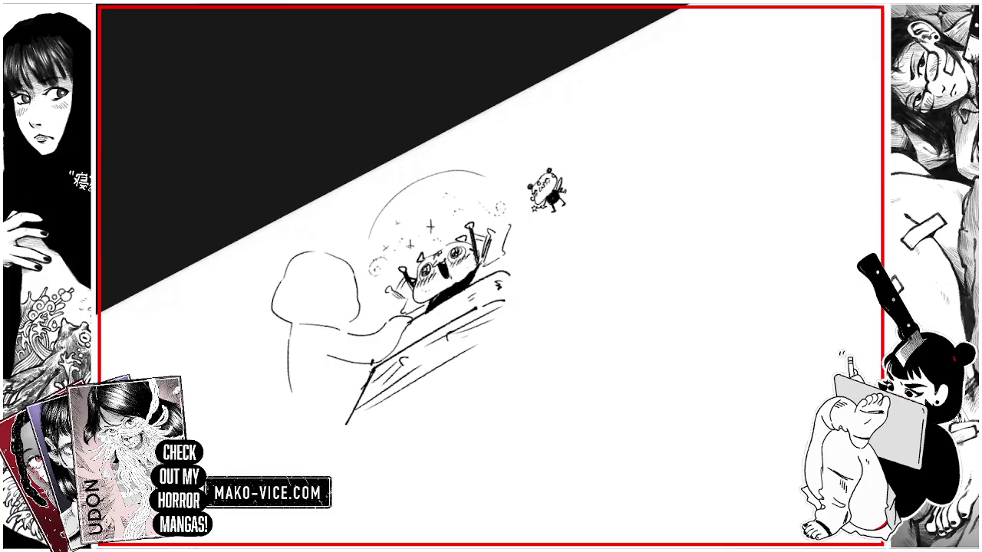
{"action": "left_click_drag", "start_coordinate": [385, 337], "coordinate": [397, 327]}
- Rework the figure's upper arm, hood fold, back and right-side outlines, and hand
{"action": "left_click_drag", "start_coordinate": [360, 322], "coordinate": [382, 308]}
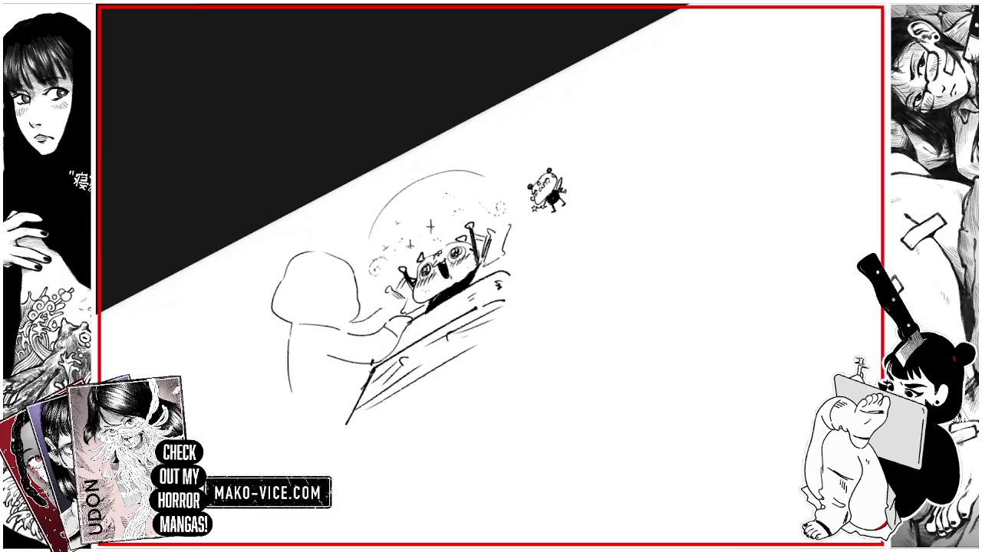
{"action": "mouse_move", "coordinate": [301, 284]}
{"action": "left_mouse_down"}
{"action": "mouse_move", "coordinate": [331, 274]}
{"action": "mouse_move", "coordinate": [301, 254]}
{"action": "left_mouse_up"}
{"action": "mouse_move", "coordinate": [273, 314]}
{"action": "left_mouse_down"}
{"action": "mouse_move", "coordinate": [276, 283]}
{"action": "mouse_move", "coordinate": [290, 319]}
{"action": "left_mouse_up"}
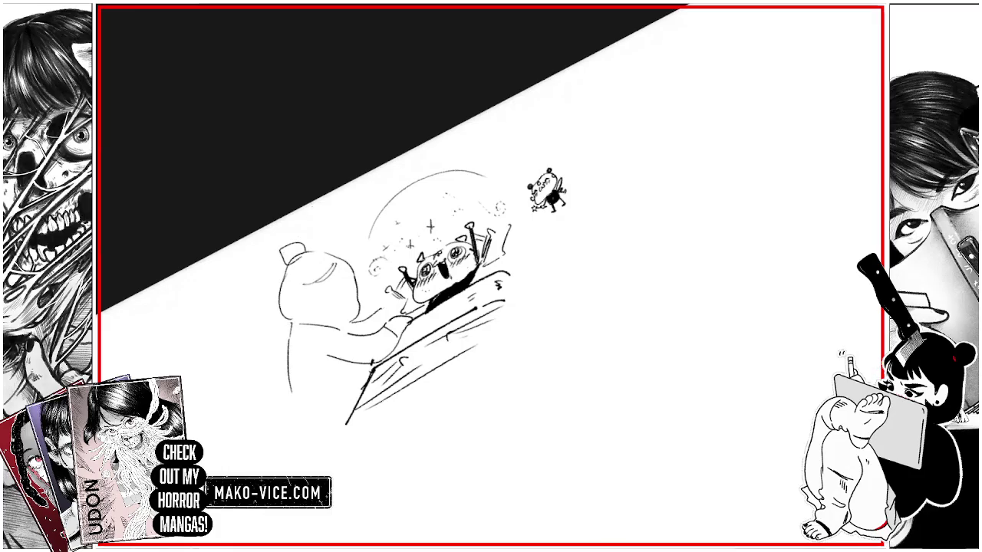
{"action": "left_click_drag", "start_coordinate": [353, 320], "coordinate": [353, 269]}
{"action": "mouse_move", "coordinate": [330, 323]}
{"action": "left_mouse_down"}
{"action": "mouse_move", "coordinate": [359, 310]}
{"action": "mouse_move", "coordinate": [351, 266]}
{"action": "left_mouse_up"}
{"action": "mouse_move", "coordinate": [384, 313]}
{"action": "left_mouse_down"}
{"action": "mouse_move", "coordinate": [403, 318]}
{"action": "mouse_move", "coordinate": [407, 331]}
{"action": "left_mouse_up"}
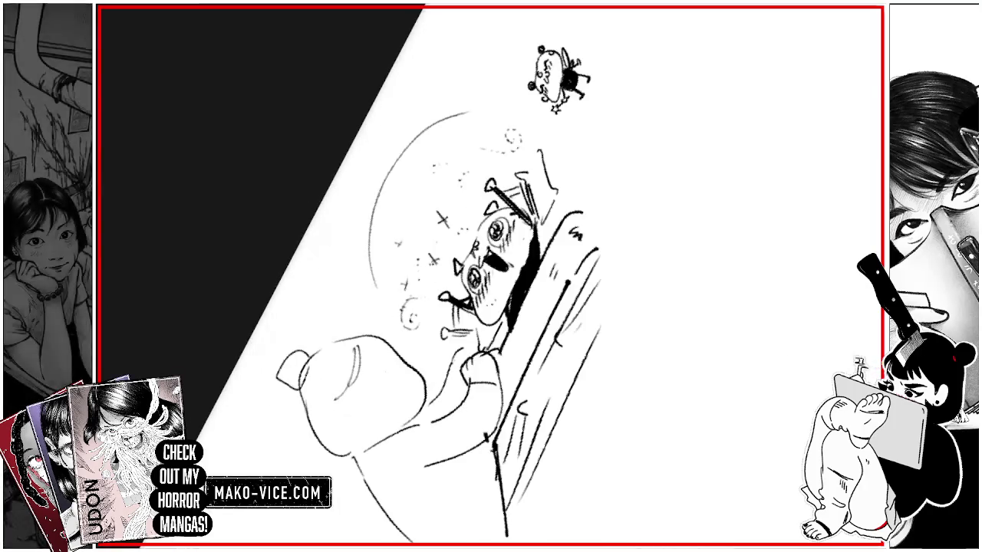
{"action": "key", "text": "ctrl+z"}
{"action": "left_click_drag", "start_coordinate": [354, 345], "coordinate": [356, 350]}
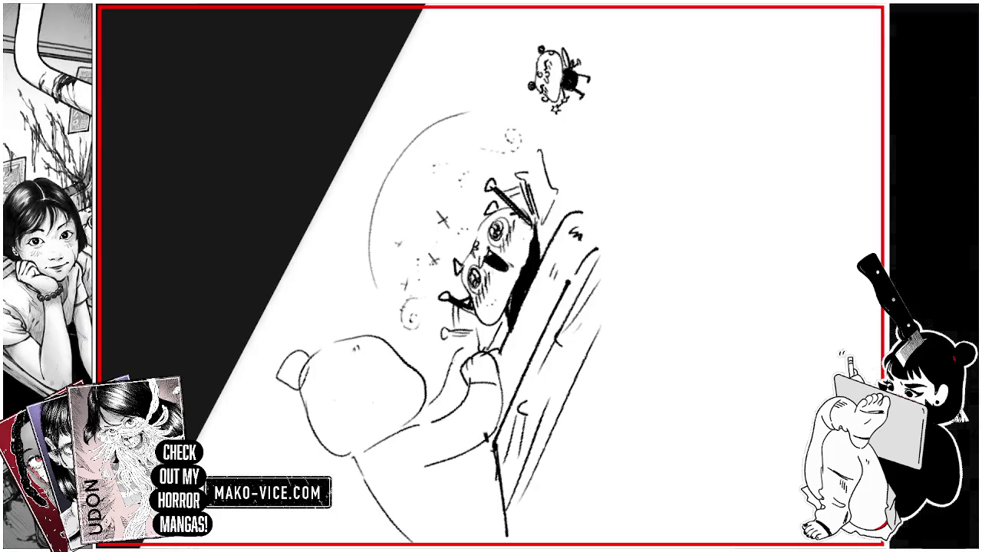
{"action": "left_click_drag", "start_coordinate": [376, 381], "coordinate": [388, 391]}
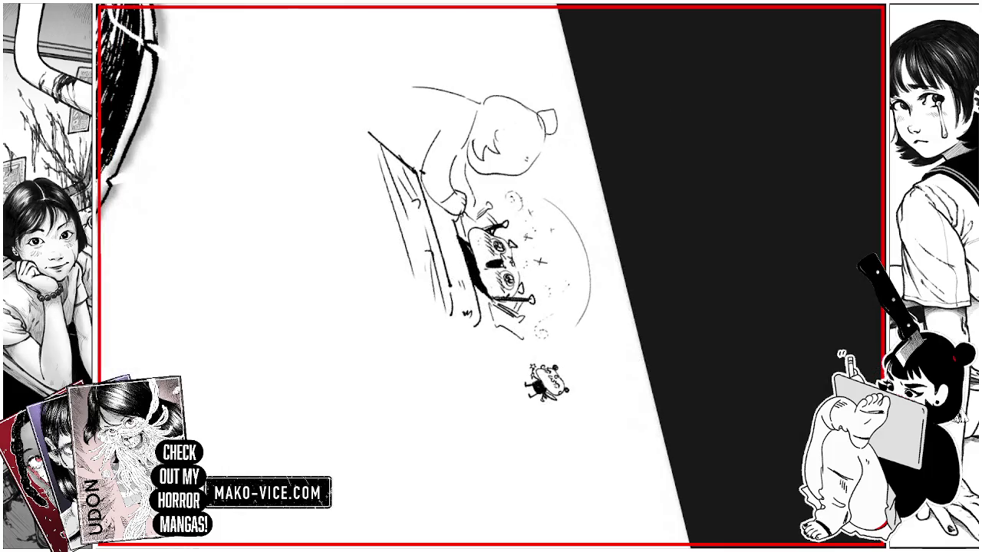
- Redraw the bun as a clean circle and erase stray arcs around the head
{"action": "mouse_move", "coordinate": [495, 141]}
{"action": "left_mouse_down"}
{"action": "mouse_move", "coordinate": [511, 131]}
{"action": "mouse_move", "coordinate": [511, 172]}
{"action": "left_mouse_up"}
{"action": "left_click_drag", "start_coordinate": [537, 112], "coordinate": [543, 114]}
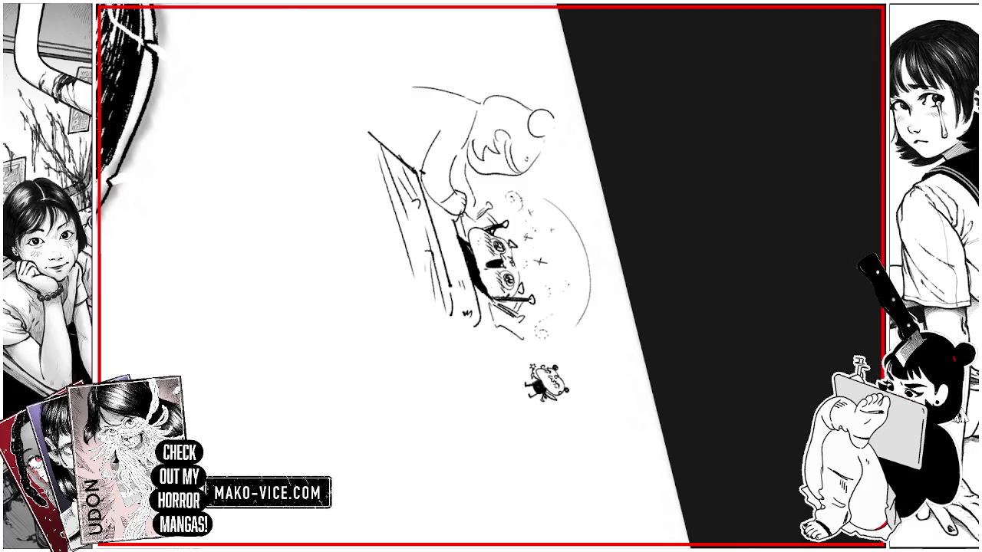
{"action": "mouse_move", "coordinate": [471, 116]}
{"action": "left_mouse_down"}
{"action": "mouse_move", "coordinate": [526, 91]}
{"action": "mouse_move", "coordinate": [495, 110]}
{"action": "mouse_move", "coordinate": [516, 95]}
{"action": "mouse_move", "coordinate": [521, 117]}
{"action": "left_mouse_up"}
{"action": "left_click_drag", "start_coordinate": [515, 106], "coordinate": [536, 100]}
{"action": "mouse_move", "coordinate": [536, 138]}
{"action": "left_mouse_down"}
{"action": "mouse_move", "coordinate": [546, 158]}
{"action": "mouse_move", "coordinate": [513, 182]}
{"action": "mouse_move", "coordinate": [523, 186]}
{"action": "left_mouse_up"}
- Level the canvas rotation, erase part of the back outline, and refine hair and face lines
{"action": "key", "text": "ctrl+0"}
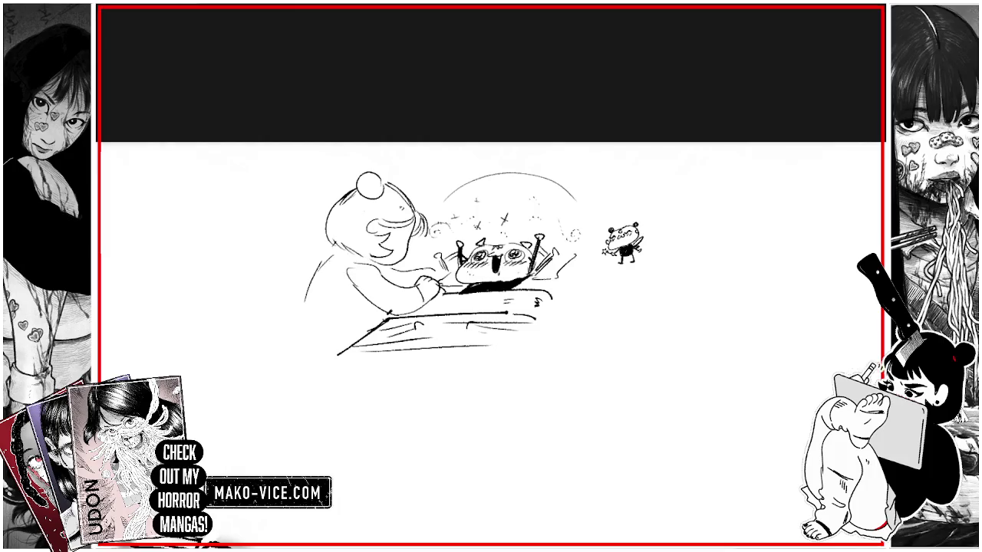
{"action": "mouse_move", "coordinate": [329, 261]}
{"action": "left_mouse_down"}
{"action": "mouse_move", "coordinate": [307, 299]}
{"action": "mouse_move", "coordinate": [330, 256]}
{"action": "mouse_move", "coordinate": [354, 243]}
{"action": "mouse_move", "coordinate": [365, 254]}
{"action": "mouse_move", "coordinate": [411, 244]}
{"action": "mouse_move", "coordinate": [410, 256]}
{"action": "left_mouse_up"}
{"action": "scroll", "coordinate": [398, 245], "scroll_direction": "up", "scroll_amount": 2}
{"action": "left_click_drag", "start_coordinate": [346, 216], "coordinate": [361, 239]}
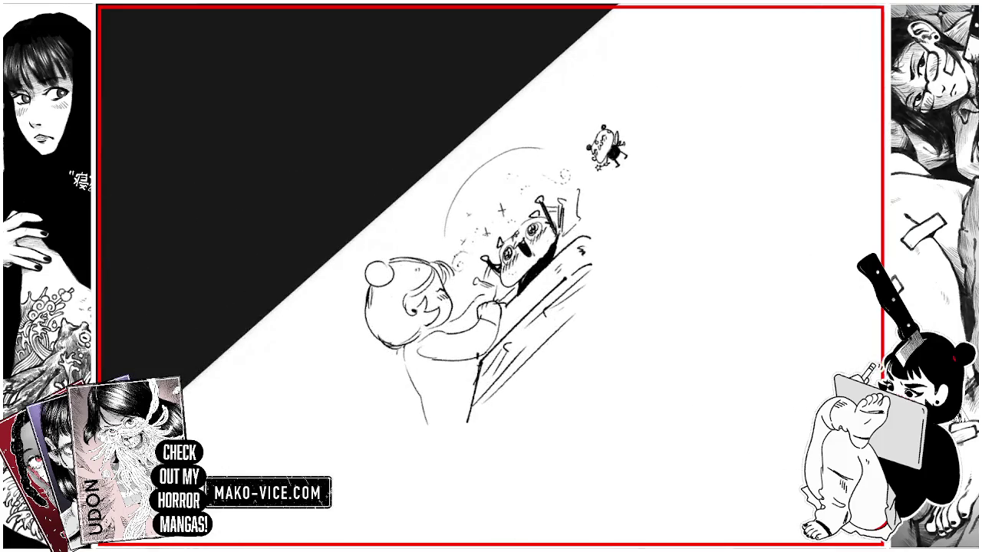
- Scribble solid black over the figure's sleeve and lower torso, cleaning the fill's edges
{"action": "mouse_move", "coordinate": [405, 347]}
{"action": "left_mouse_down"}
{"action": "mouse_move", "coordinate": [453, 361]}
{"action": "mouse_move", "coordinate": [422, 335]}
{"action": "mouse_move", "coordinate": [455, 322]}
{"action": "left_mouse_up"}
{"action": "mouse_move", "coordinate": [452, 359]}
{"action": "left_mouse_down"}
{"action": "mouse_move", "coordinate": [470, 360]}
{"action": "mouse_move", "coordinate": [468, 388]}
{"action": "mouse_move", "coordinate": [448, 424]}
{"action": "left_mouse_up"}
{"action": "left_click_drag", "start_coordinate": [453, 376], "coordinate": [432, 430]}
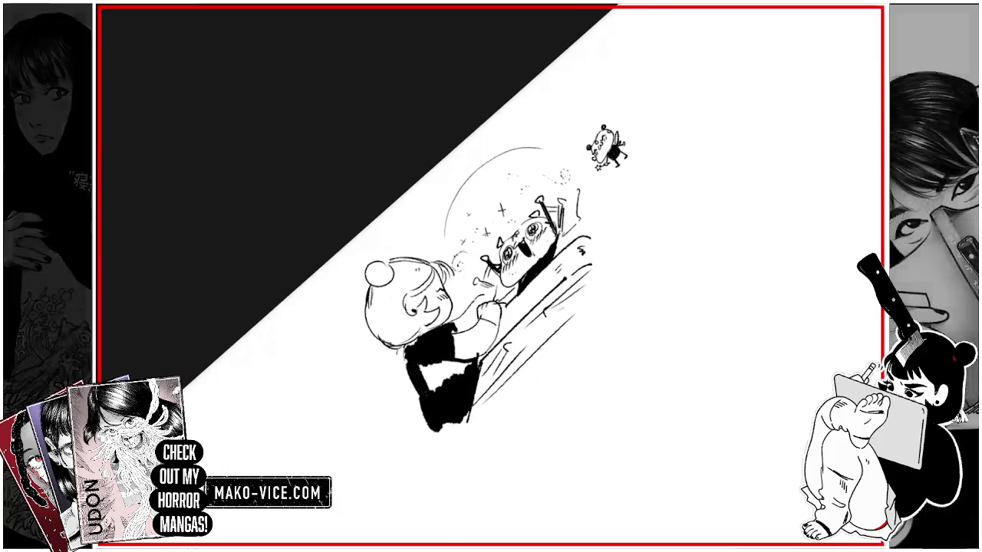
{"action": "left_click_drag", "start_coordinate": [422, 394], "coordinate": [418, 411]}
{"action": "mouse_move", "coordinate": [418, 373]}
{"action": "left_mouse_down"}
{"action": "mouse_move", "coordinate": [410, 396]}
{"action": "mouse_move", "coordinate": [425, 396]}
{"action": "left_mouse_up"}
{"action": "left_click_drag", "start_coordinate": [426, 395], "coordinate": [426, 423]}
{"action": "mouse_move", "coordinate": [437, 379]}
{"action": "left_mouse_down"}
{"action": "mouse_move", "coordinate": [450, 362]}
{"action": "mouse_move", "coordinate": [475, 362]}
{"action": "left_mouse_up"}
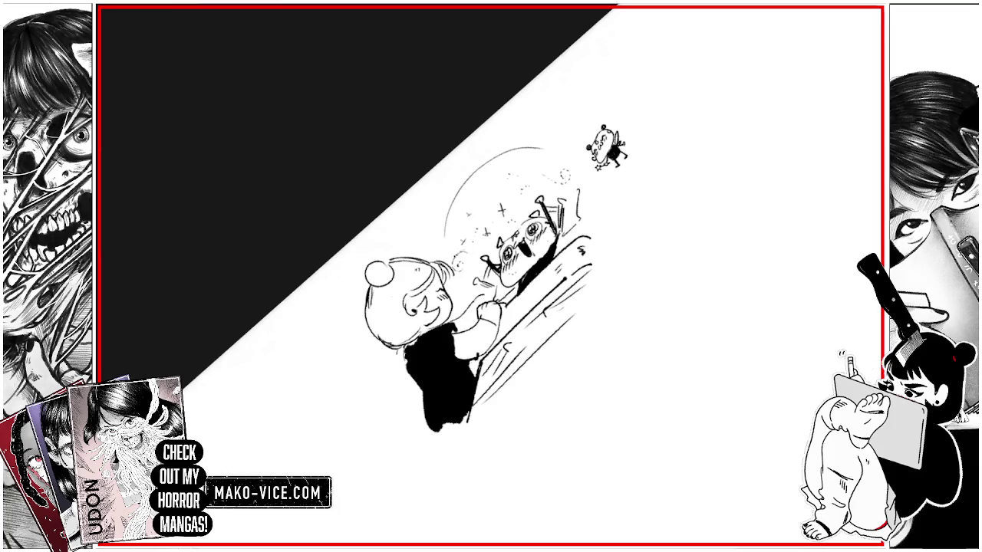
- Darken the strokes around the reaching arm and sleeve edge, then tilt the canvas slightly
{"action": "mouse_move", "coordinate": [462, 333]}
{"action": "left_mouse_down"}
{"action": "mouse_move", "coordinate": [452, 322]}
{"action": "mouse_move", "coordinate": [494, 321]}
{"action": "left_mouse_up"}
{"action": "mouse_move", "coordinate": [460, 354]}
{"action": "left_mouse_down"}
{"action": "mouse_move", "coordinate": [487, 330]}
{"action": "mouse_move", "coordinate": [457, 340]}
{"action": "left_mouse_up"}
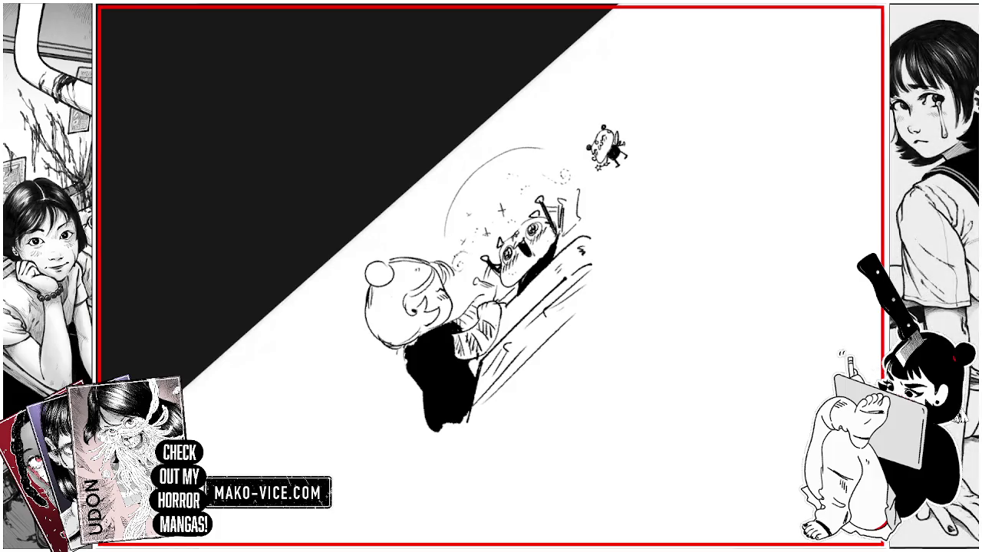
{"action": "left_click_drag", "start_coordinate": [467, 310], "coordinate": [475, 322]}
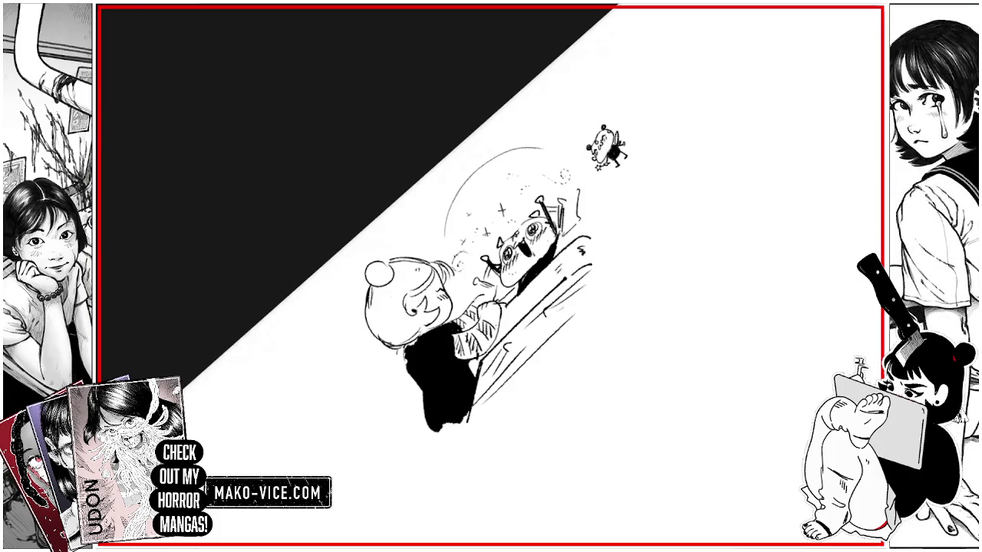
{"action": "mouse_move", "coordinate": [583, 230]}
{"action": "left_mouse_down"}
{"action": "mouse_move", "coordinate": [537, 191]}
{"action": "mouse_move", "coordinate": [491, 176]}
{"action": "left_mouse_up"}
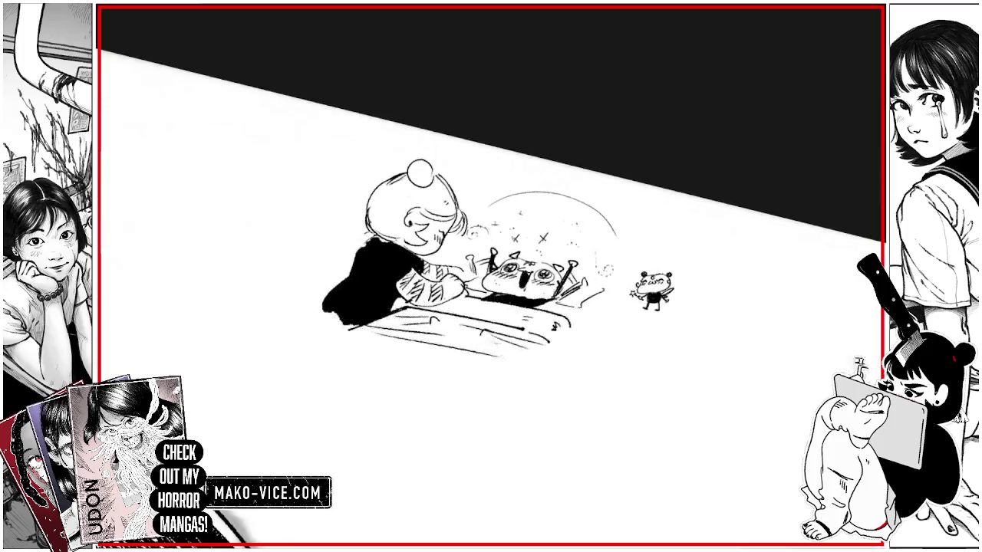
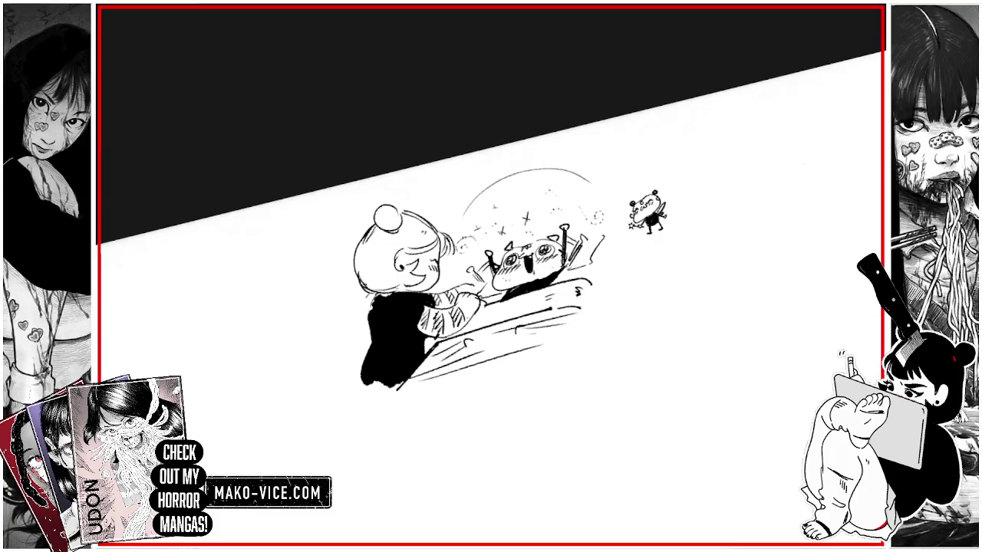
- Thicken the bed's right edge with several extra parallel ink strokes
{"action": "mouse_move", "coordinate": [591, 282]}
{"action": "left_mouse_down"}
{"action": "mouse_move", "coordinate": [605, 312]}
{"action": "mouse_move", "coordinate": [593, 332]}
{"action": "mouse_move", "coordinate": [610, 322]}
{"action": "mouse_move", "coordinate": [598, 342]}
{"action": "mouse_move", "coordinate": [564, 353]}
{"action": "left_mouse_up"}
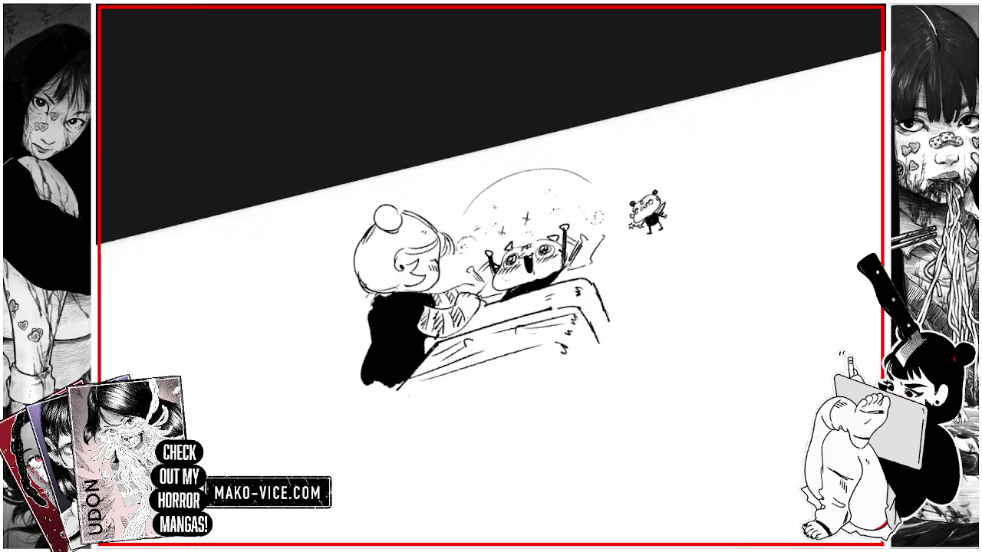
{"action": "left_click_drag", "start_coordinate": [609, 322], "coordinate": [594, 383]}
{"action": "left_click_drag", "start_coordinate": [615, 283], "coordinate": [609, 307]}
{"action": "mouse_move", "coordinate": [602, 250]}
{"action": "left_mouse_down"}
{"action": "mouse_move", "coordinate": [615, 284]}
{"action": "mouse_move", "coordinate": [599, 385]}
{"action": "left_mouse_up"}
{"action": "mouse_move", "coordinate": [623, 290]}
{"action": "left_mouse_down"}
{"action": "mouse_move", "coordinate": [605, 362]}
{"action": "mouse_move", "coordinate": [613, 308]}
{"action": "left_mouse_up"}
- Level the canvas, zoom in, and start a small oval above the flying panda
{"action": "mouse_move", "coordinate": [629, 230]}
{"action": "left_mouse_down"}
{"action": "mouse_move", "coordinate": [598, 191]}
{"action": "mouse_move", "coordinate": [659, 253]}
{"action": "left_mouse_up"}
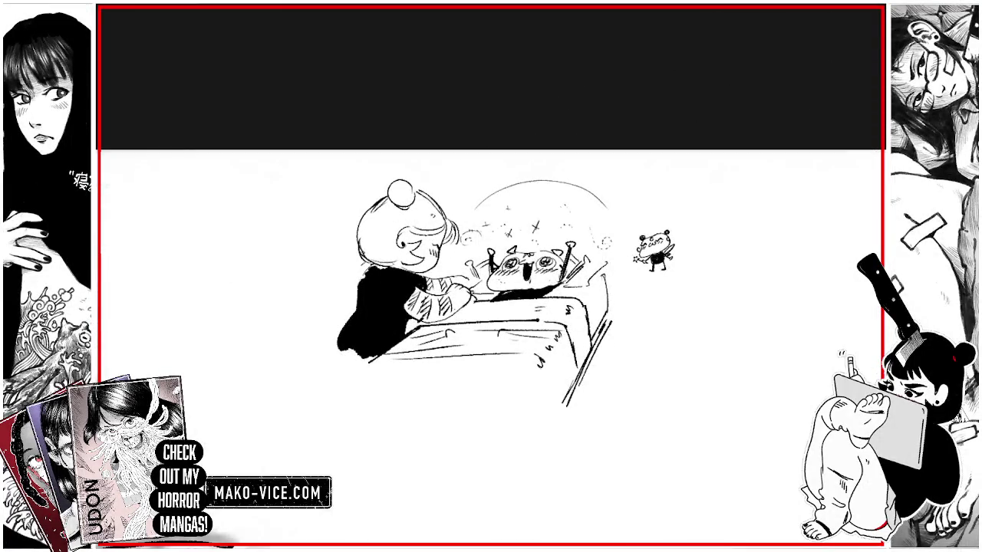
{"action": "scroll", "coordinate": [616, 249], "scroll_direction": "up", "scroll_amount": 3}
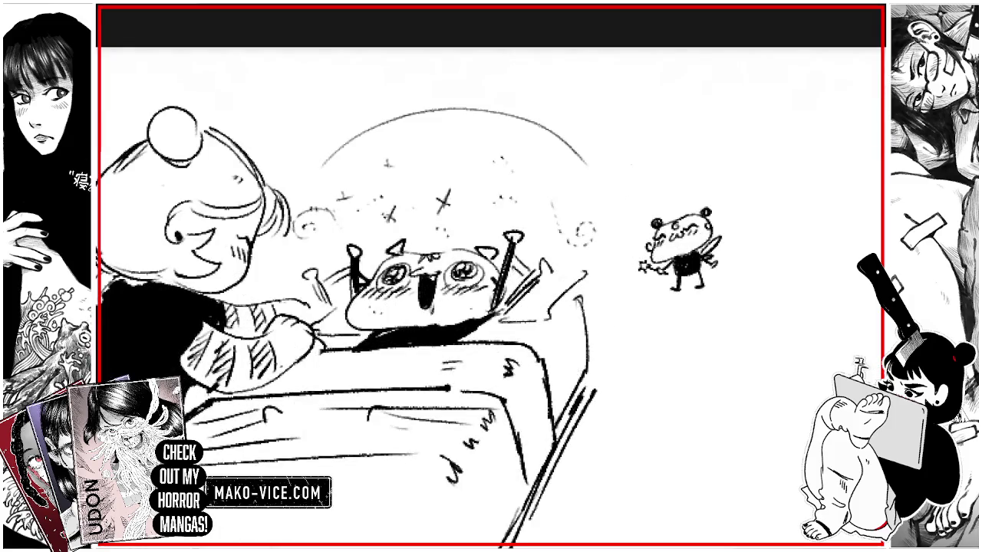
{"action": "mouse_move", "coordinate": [626, 163]}
{"action": "left_mouse_down"}
{"action": "mouse_move", "coordinate": [650, 142]}
{"action": "mouse_move", "coordinate": [625, 176]}
{"action": "mouse_move", "coordinate": [649, 179]}
{"action": "mouse_move", "coordinate": [653, 145]}
{"action": "mouse_move", "coordinate": [630, 180]}
{"action": "mouse_move", "coordinate": [648, 159]}
{"action": "mouse_move", "coordinate": [614, 177]}
{"action": "mouse_move", "coordinate": [667, 152]}
{"action": "mouse_move", "coordinate": [641, 190]}
{"action": "mouse_move", "coordinate": [627, 145]}
{"action": "mouse_move", "coordinate": [640, 139]}
{"action": "mouse_move", "coordinate": [588, 170]}
{"action": "left_mouse_up"}
{"action": "scroll", "coordinate": [640, 145], "scroll_direction": "up", "scroll_amount": 3}
- Ink the upper doodle's ears, curved body outline, a wing and a leg
{"action": "left_click_drag", "start_coordinate": [648, 139], "coordinate": [667, 127]}
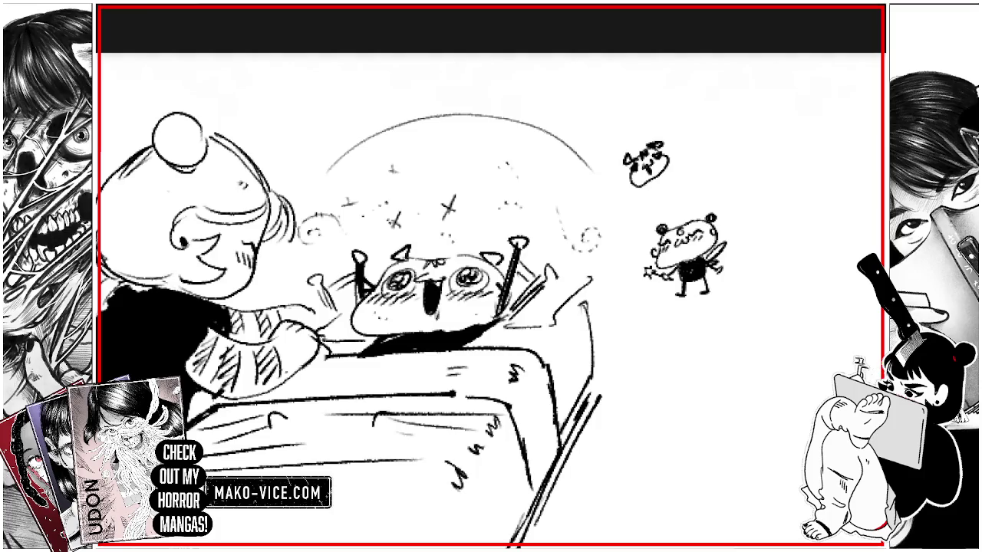
{"action": "mouse_move", "coordinate": [648, 181]}
{"action": "left_mouse_down"}
{"action": "mouse_move", "coordinate": [675, 189]}
{"action": "mouse_move", "coordinate": [661, 205]}
{"action": "mouse_move", "coordinate": [678, 195]}
{"action": "mouse_move", "coordinate": [658, 208]}
{"action": "mouse_move", "coordinate": [681, 201]}
{"action": "left_mouse_up"}
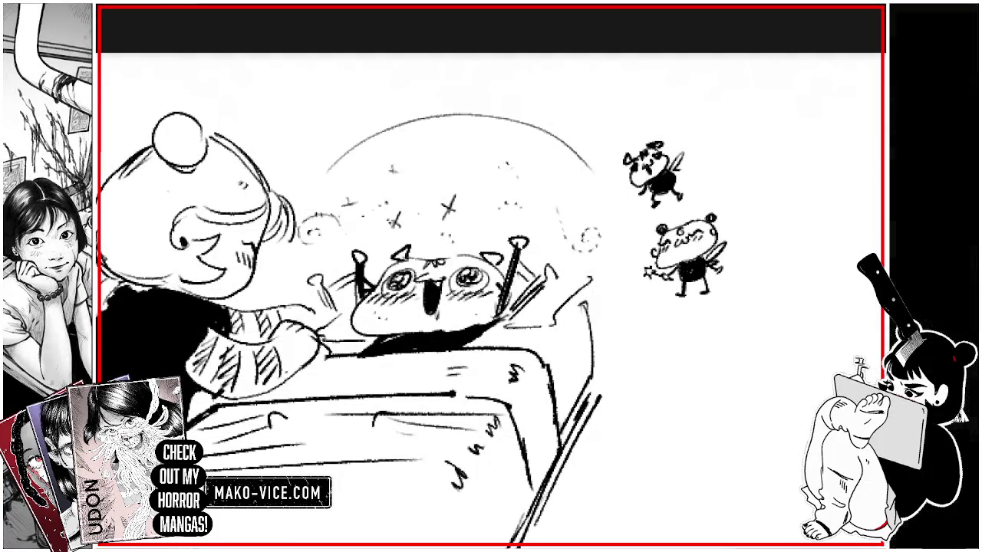
{"action": "mouse_move", "coordinate": [681, 153]}
{"action": "left_mouse_down"}
{"action": "mouse_move", "coordinate": [671, 176]}
{"action": "mouse_move", "coordinate": [641, 197]}
{"action": "mouse_move", "coordinate": [619, 189]}
{"action": "mouse_move", "coordinate": [630, 192]}
{"action": "left_mouse_up"}
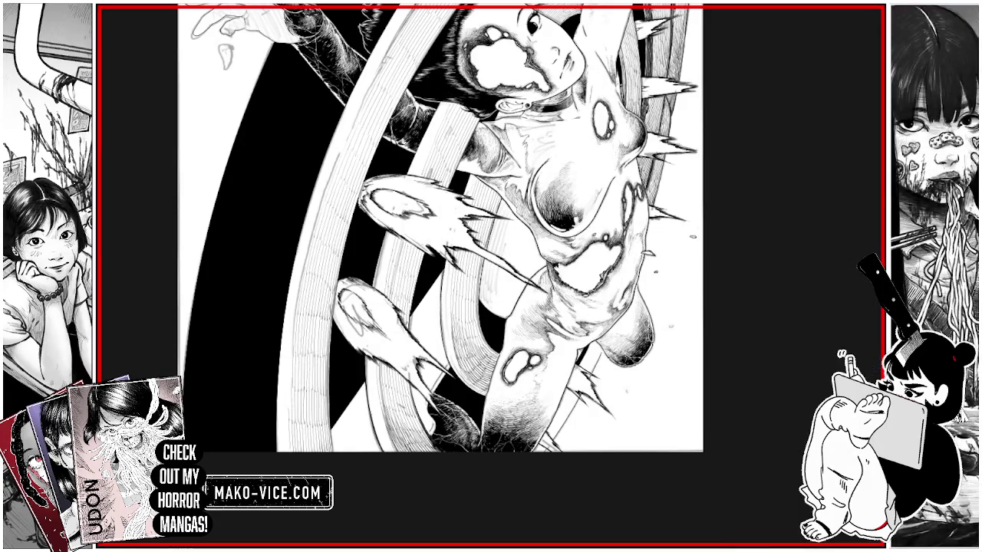
- Add a short dark ink line on the spiky figure's lower body
{"action": "left_click_drag", "start_coordinate": [441, 281], "coordinate": [442, 312]}
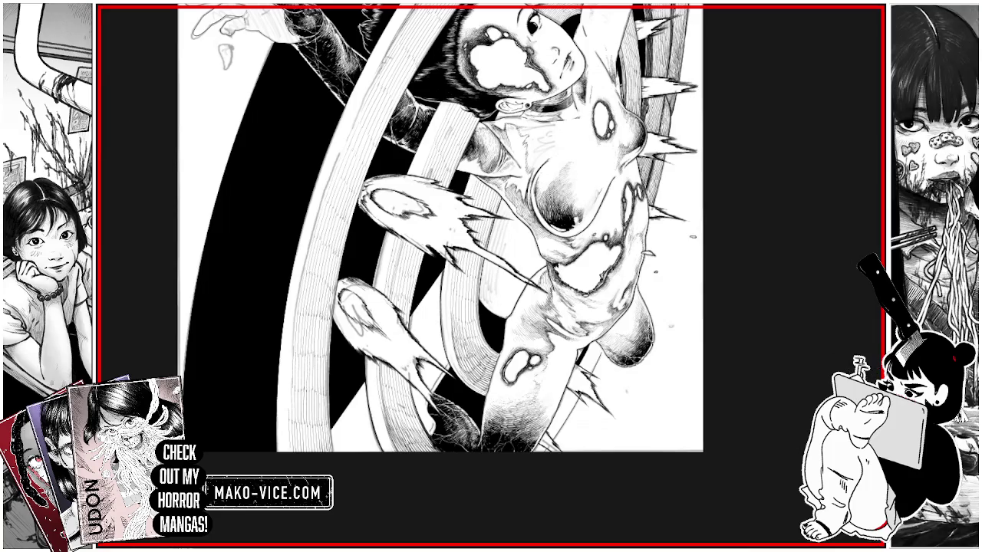